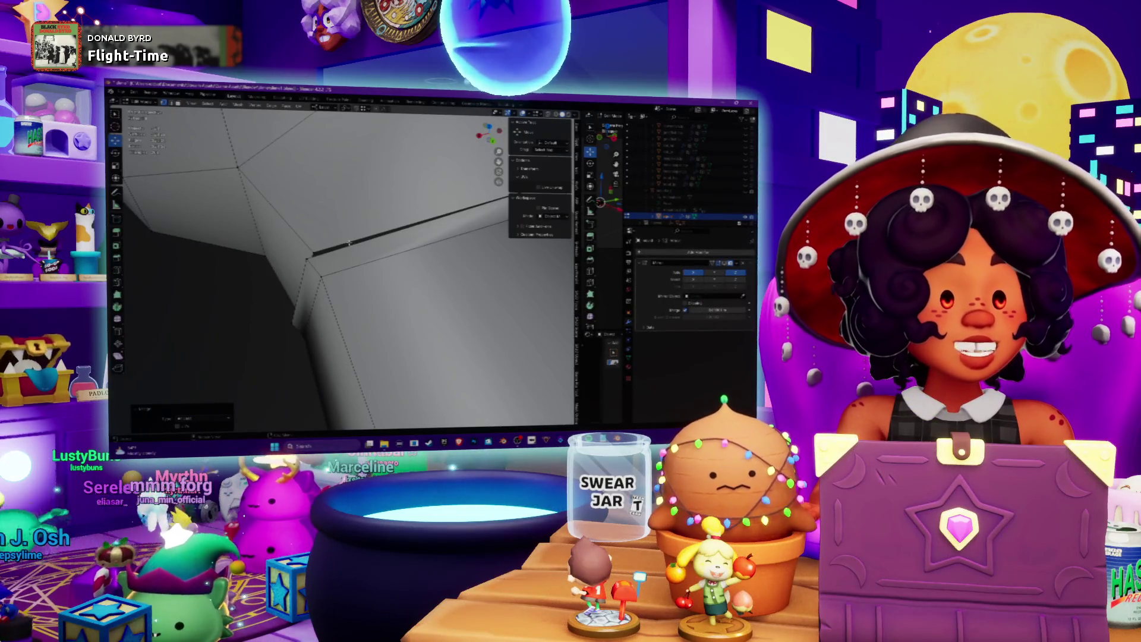
Orbit around the elbow joint and select the lower vertex on the crease edge
middle_drag(242, 229, 350, 238)
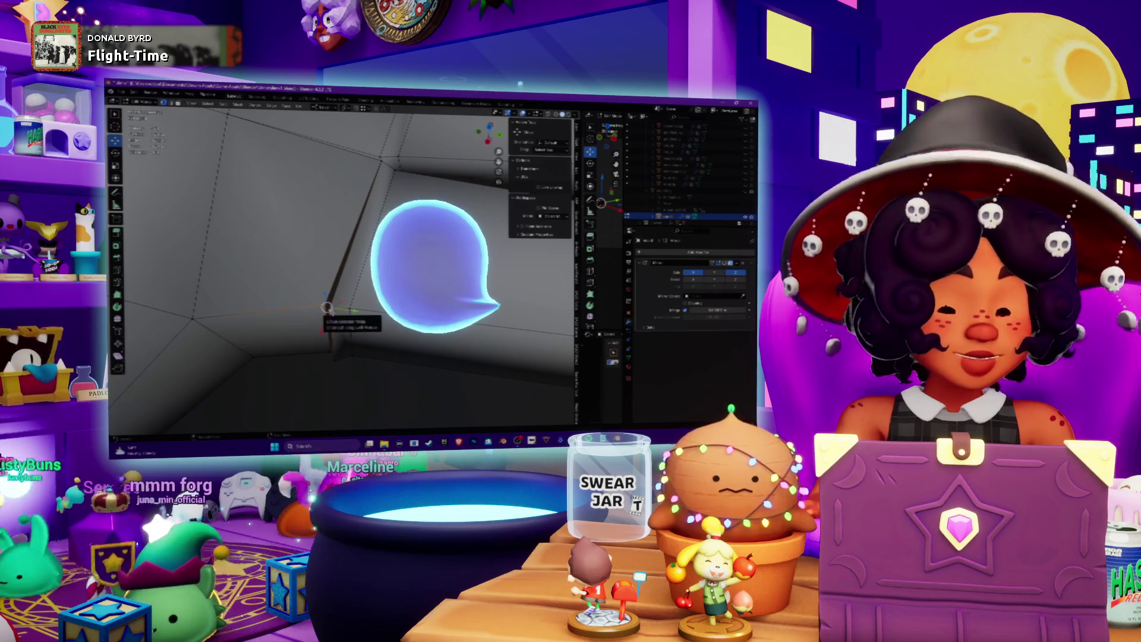
mouse_move(327, 307)
middle_down()
mouse_move(340, 250)
mouse_move(327, 245)
mouse_move(286, 273)
mouse_move(315, 260)
middle_up()
shift+click(327, 331)
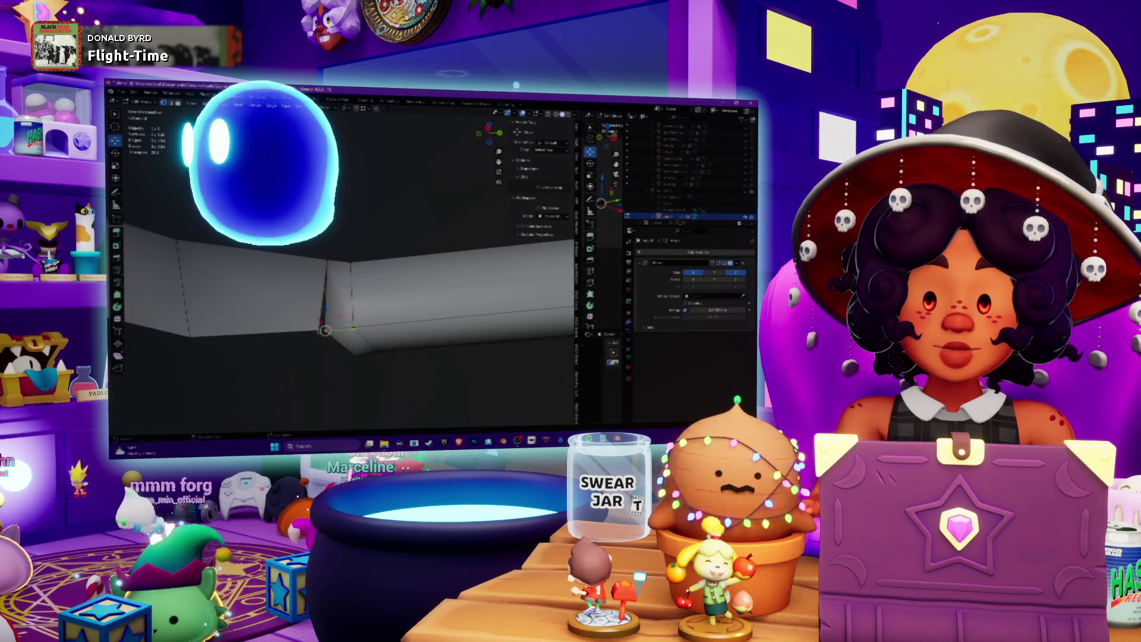
Merge the selected joint vertices using the M merge menu
key(m)
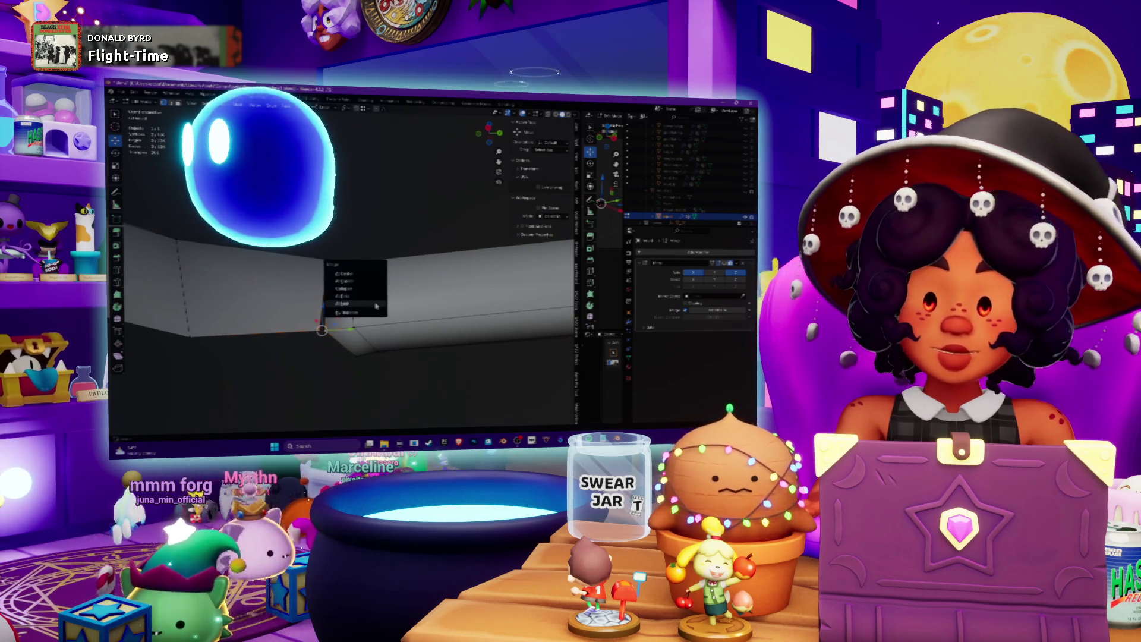
click(345, 267)
mouse_move(332, 267)
middle_down()
mouse_move(291, 246)
mouse_move(267, 263)
mouse_move(255, 249)
middle_up()
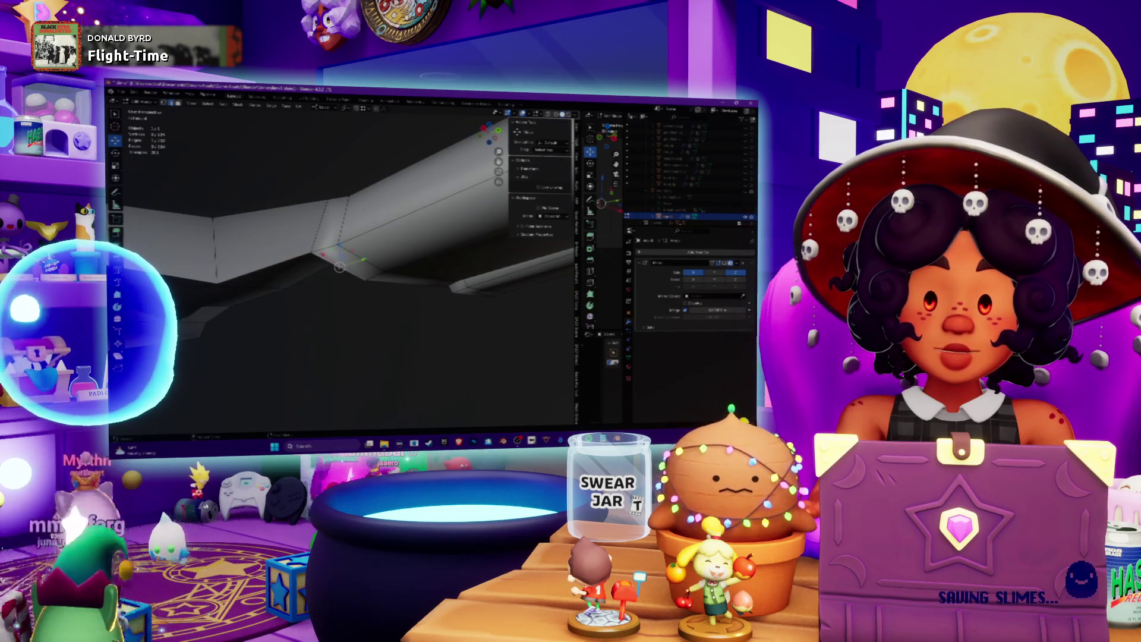
Select the edge loop near the elbow and inspect it from several angles
alt+click(340, 250)
mouse_move(357, 268)
middle_down()
mouse_move(344, 274)
mouse_move(367, 260)
middle_up()
mouse_move(362, 315)
middle_down()
mouse_move(355, 309)
mouse_move(369, 296)
middle_up()
key(ctrl+s)
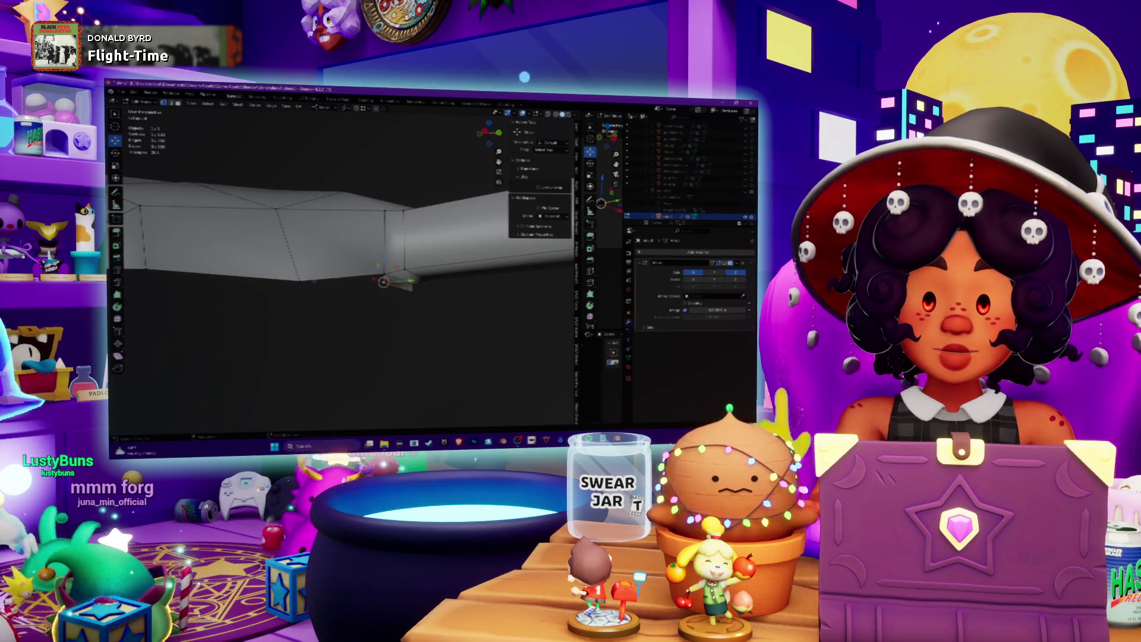
mouse_move(370, 296)
middle_down()
mouse_move(393, 256)
mouse_move(369, 284)
mouse_move(392, 266)
mouse_move(339, 294)
middle_up()
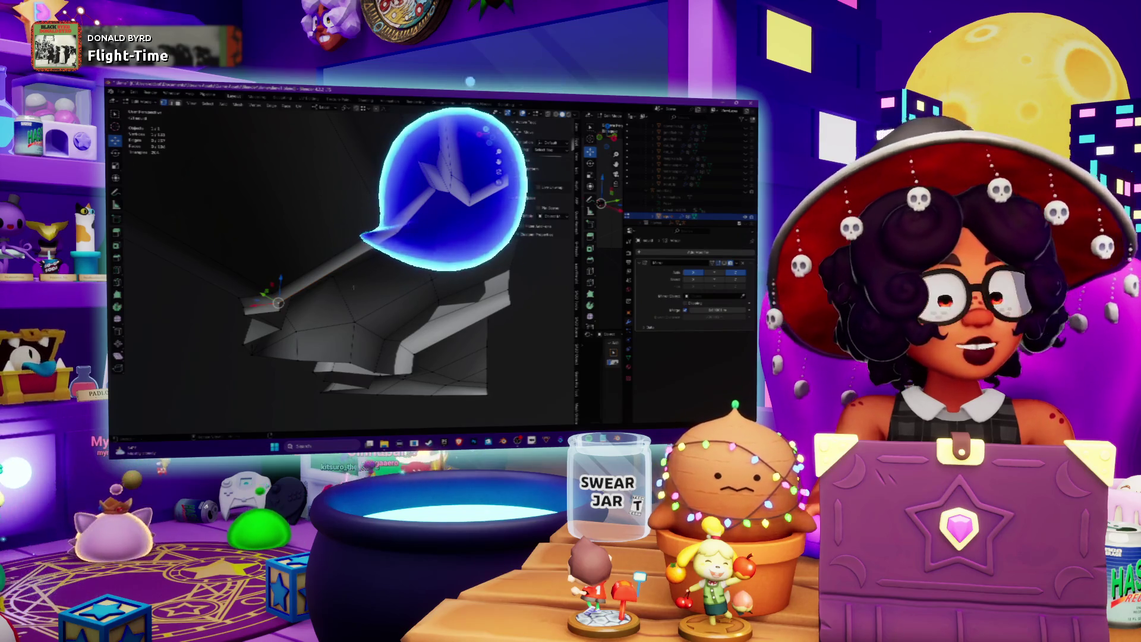
scroll(353, 288, up, 6)
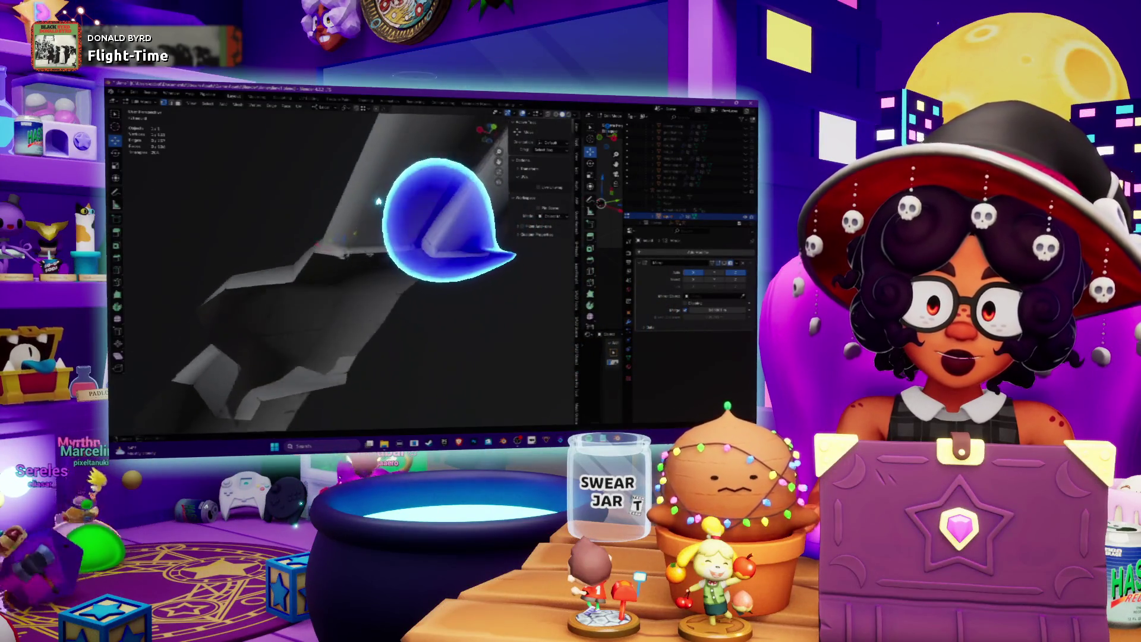
middle_drag(345, 267, 369, 256)
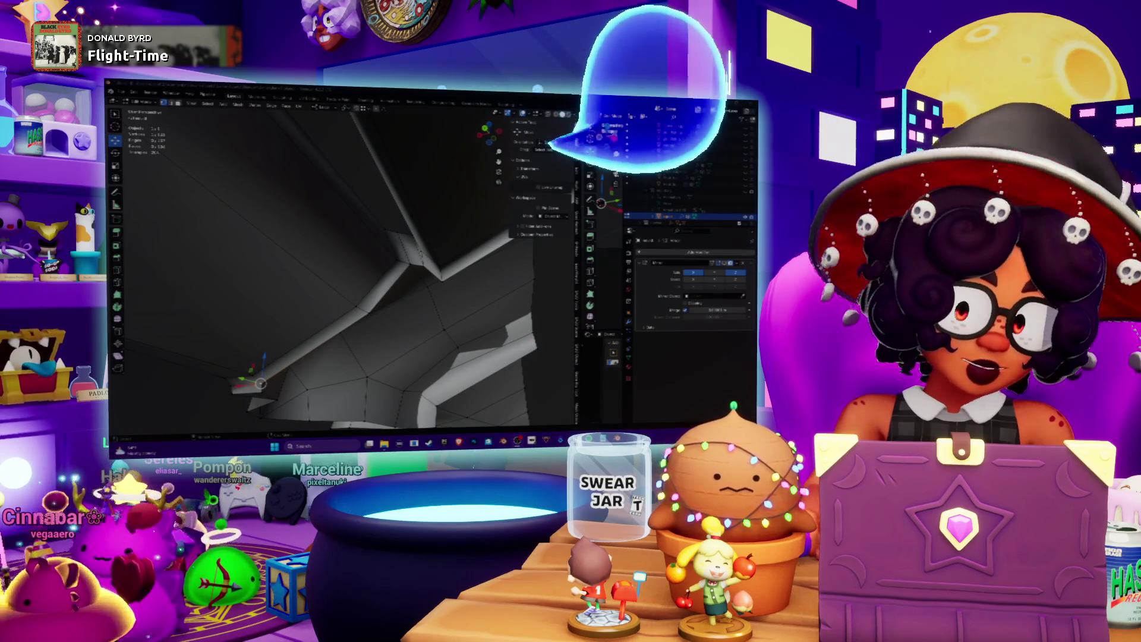
mouse_move(446, 262)
middle_down()
mouse_move(391, 263)
mouse_move(400, 301)
middle_up()
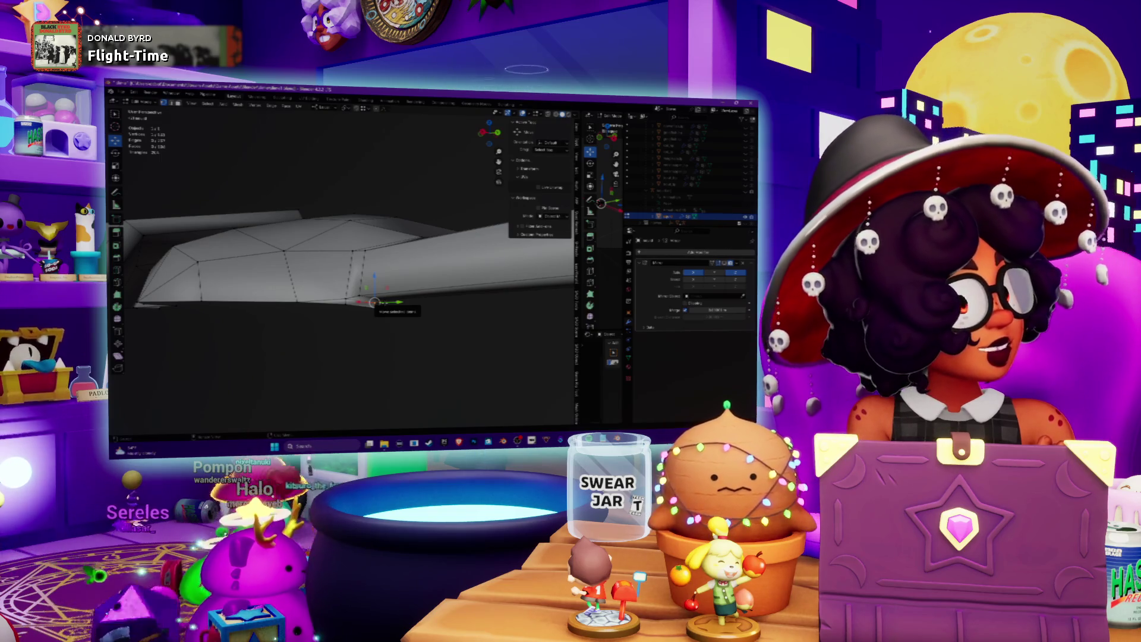
mouse_move(344, 268)
middle_down()
mouse_move(422, 208)
mouse_move(372, 297)
mouse_move(426, 224)
mouse_move(323, 259)
middle_up()
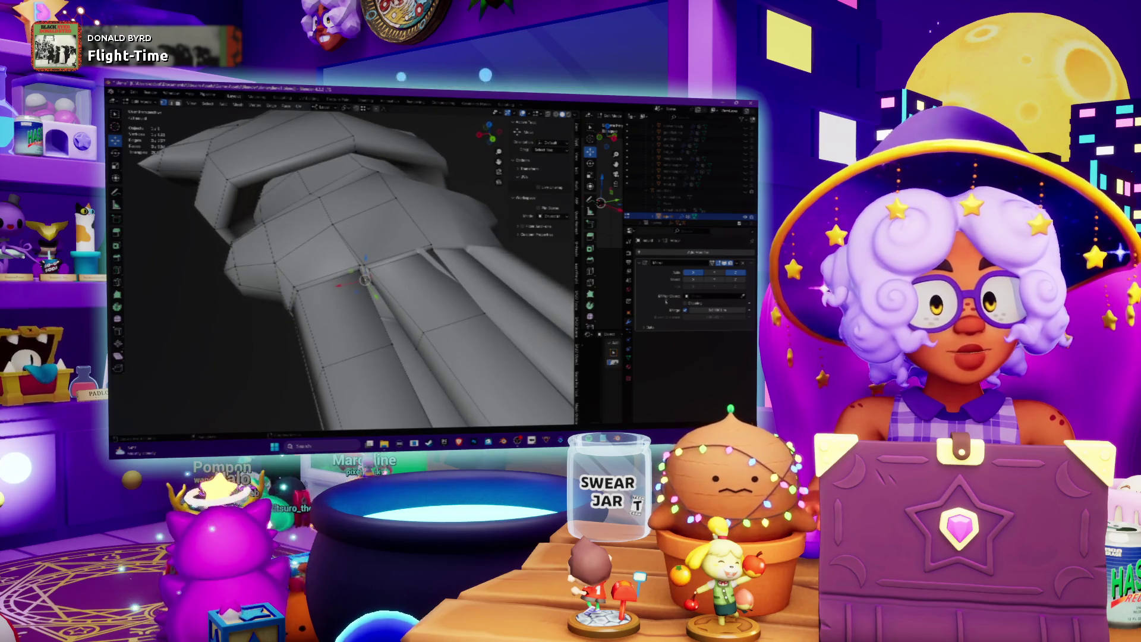
click(678, 256)
Add a Subdivision Surface modifier to the hand and lower its viewport smoothing level
mouse_move(656, 259)
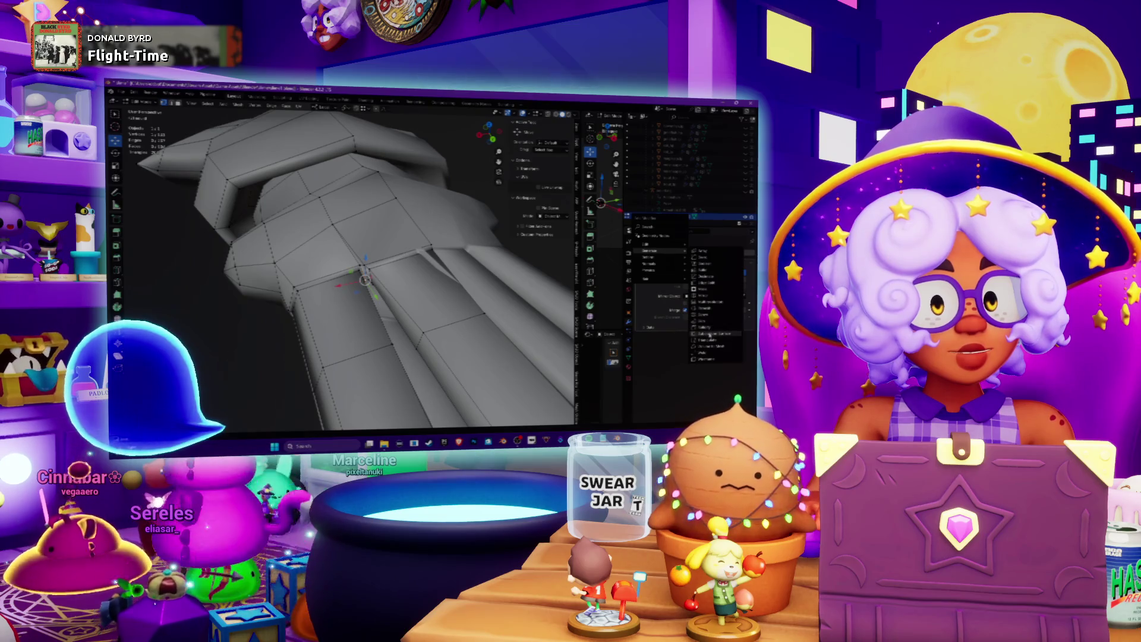
click(710, 334)
click(723, 267)
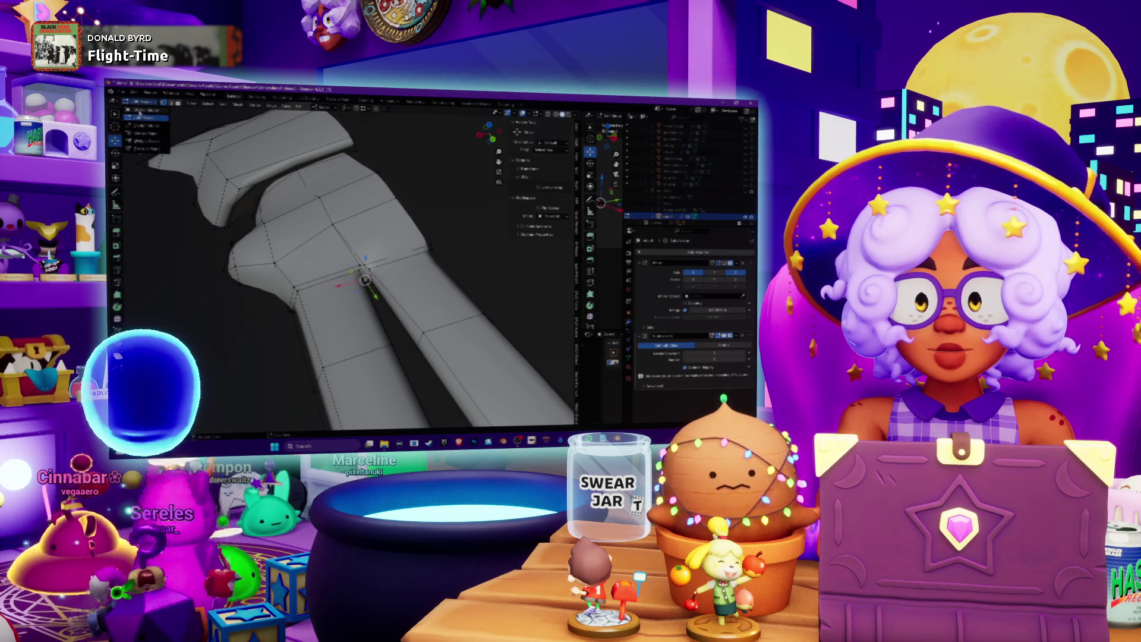
key(Tab)
Orbit closer to the smoothed hand until the arm lies horizontally
mouse_move(339, 267)
middle_down()
mouse_move(368, 261)
mouse_move(351, 285)
middle_up()
mouse_move(300, 259)
middle_down()
mouse_move(372, 202)
mouse_move(423, 408)
mouse_move(372, 241)
mouse_move(349, 270)
middle_up()
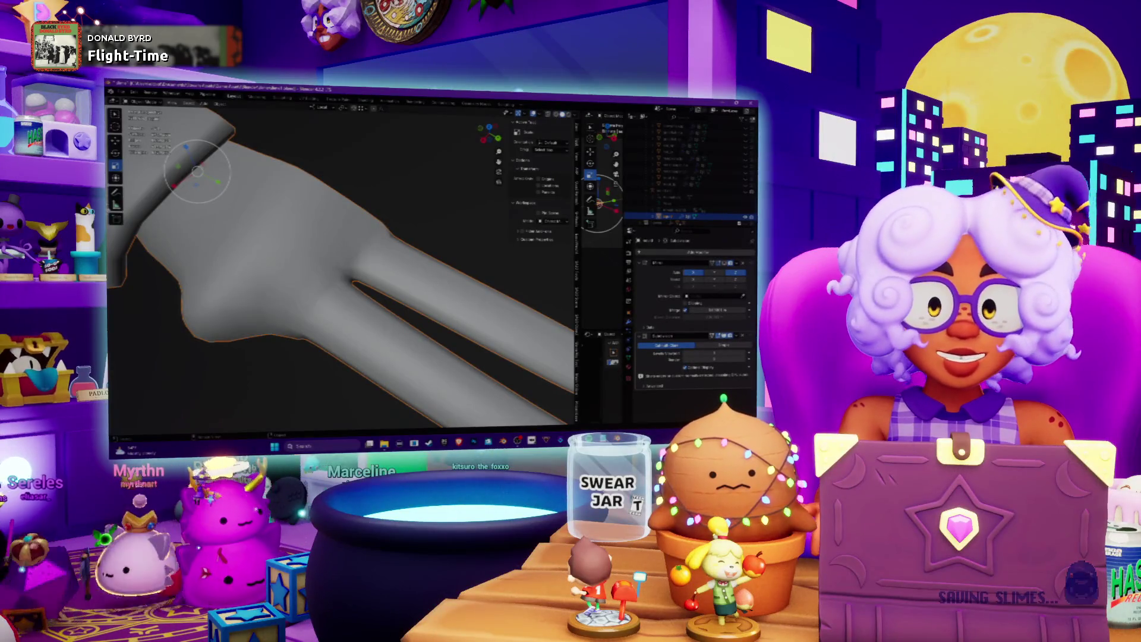
Re-enter Edit Mode on the hand mesh and view it from another angle
mouse_move(269, 228)
middle_down()
mouse_move(298, 203)
mouse_move(404, 325)
middle_up()
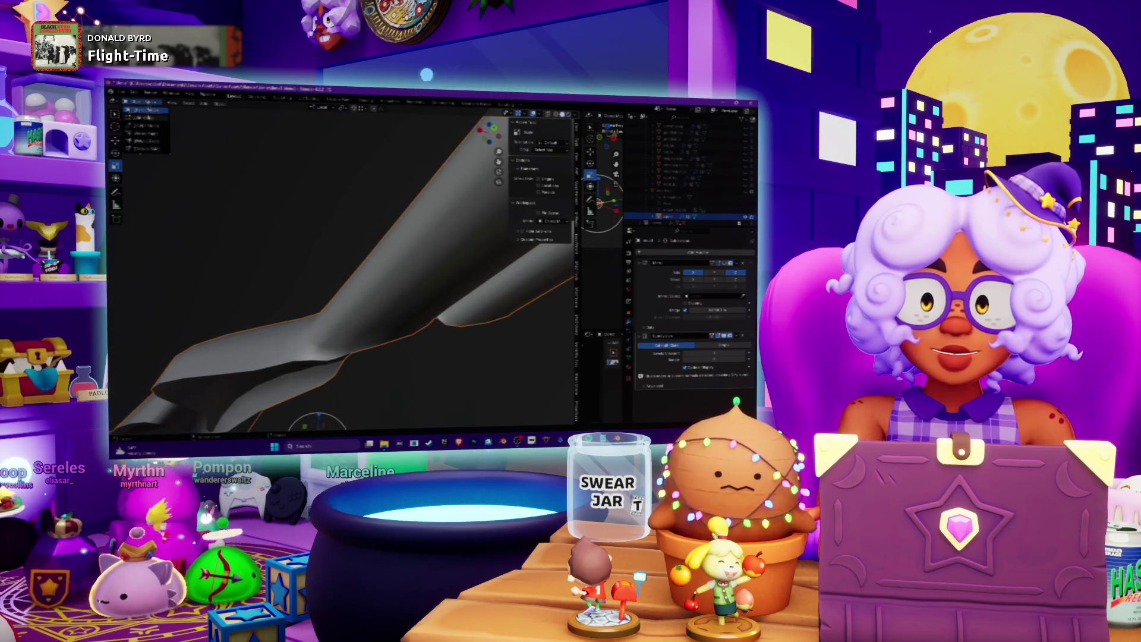
key(Tab)
middle_drag(404, 325, 374, 271)
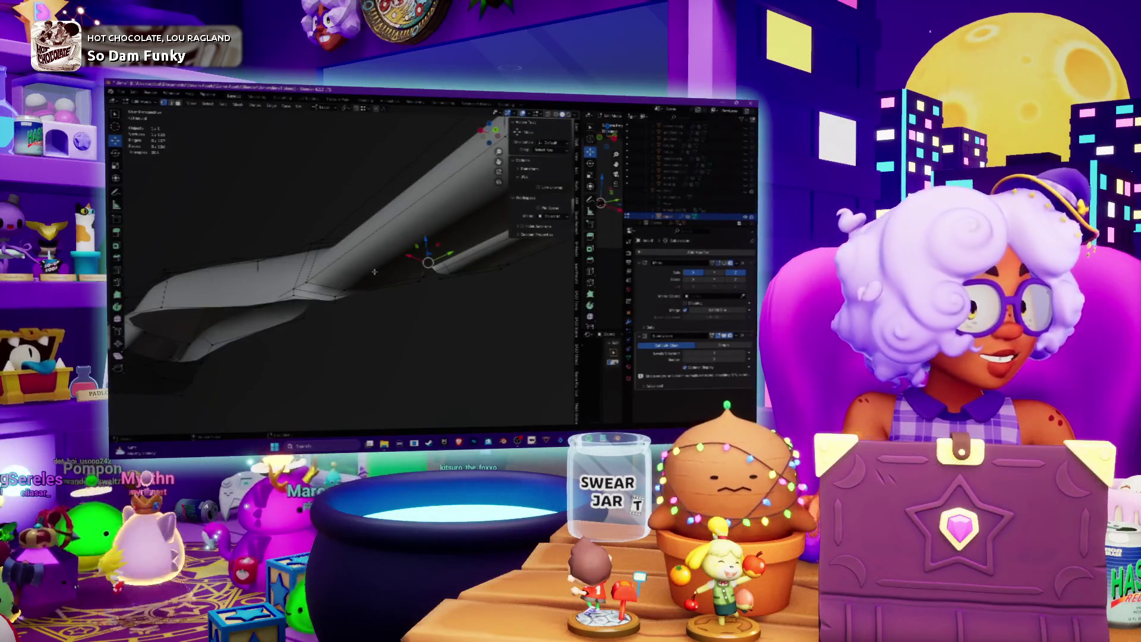
mouse_move(229, 151)
middle_down()
mouse_move(296, 267)
mouse_move(377, 257)
mouse_move(389, 238)
mouse_move(368, 249)
mouse_move(378, 246)
middle_up()
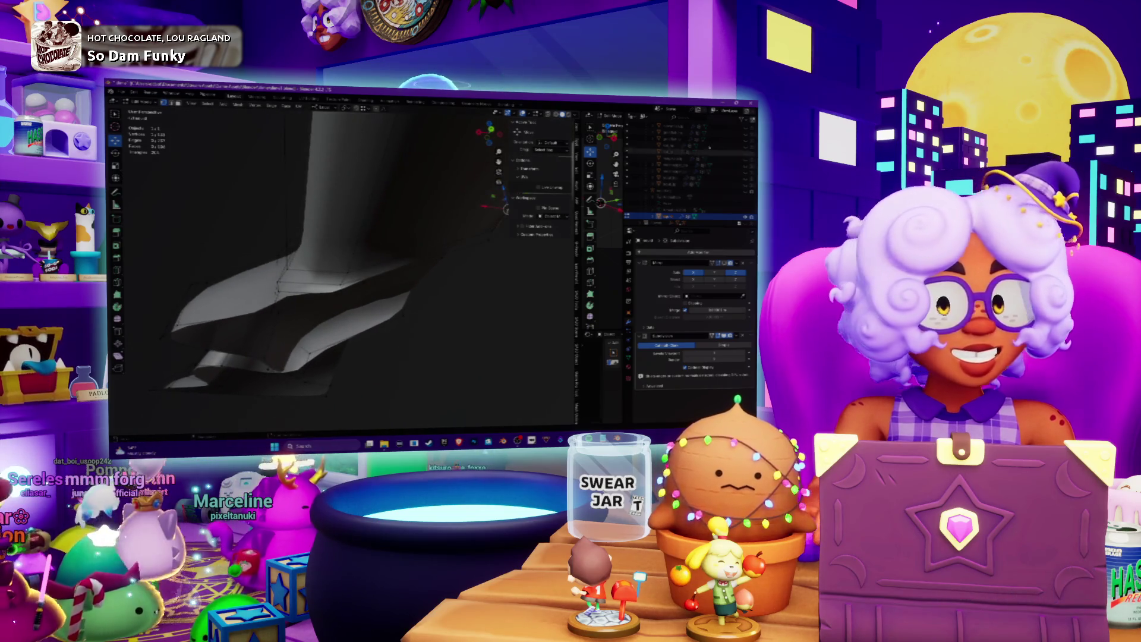
mouse_move(506, 209)
middle_down()
mouse_move(390, 265)
mouse_move(449, 243)
mouse_move(354, 231)
middle_up()
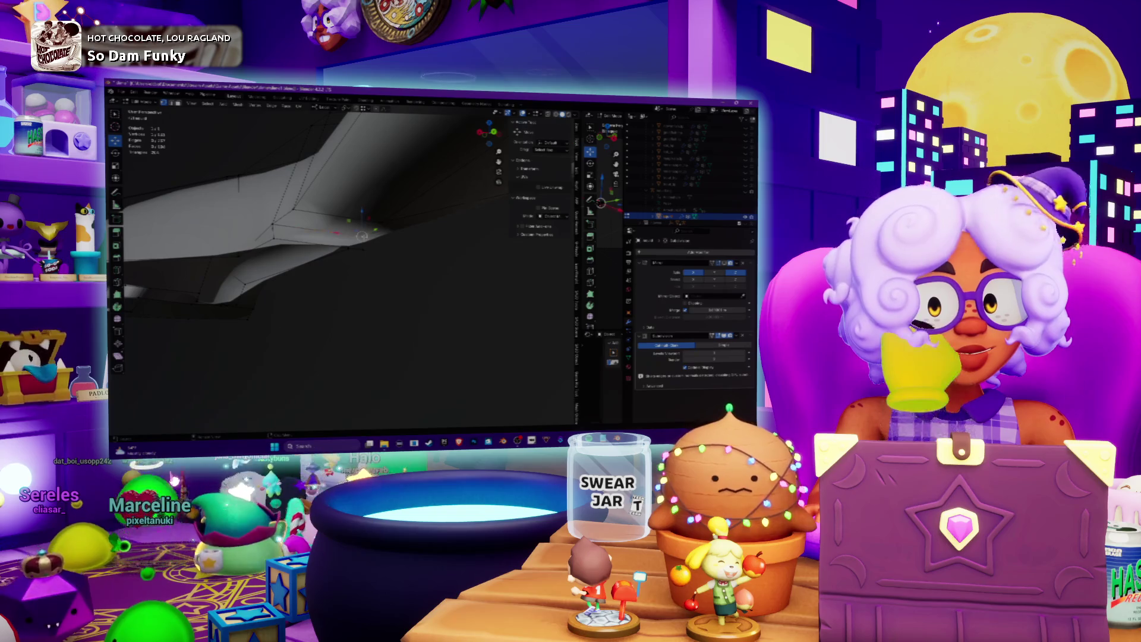
mouse_move(363, 236)
middle_down()
mouse_move(319, 231)
mouse_move(340, 248)
mouse_move(327, 246)
middle_up()
middle_drag(374, 215, 363, 239)
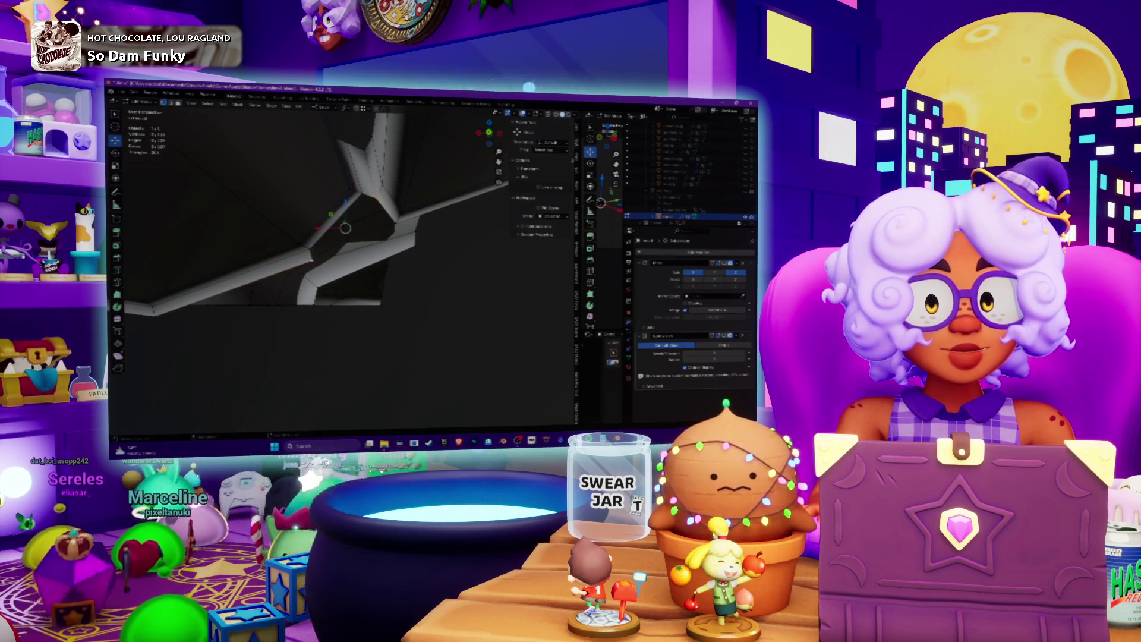
middle_drag(361, 194, 352, 208)
mouse_move(345, 250)
middle_down()
mouse_move(369, 225)
mouse_move(327, 228)
middle_up()
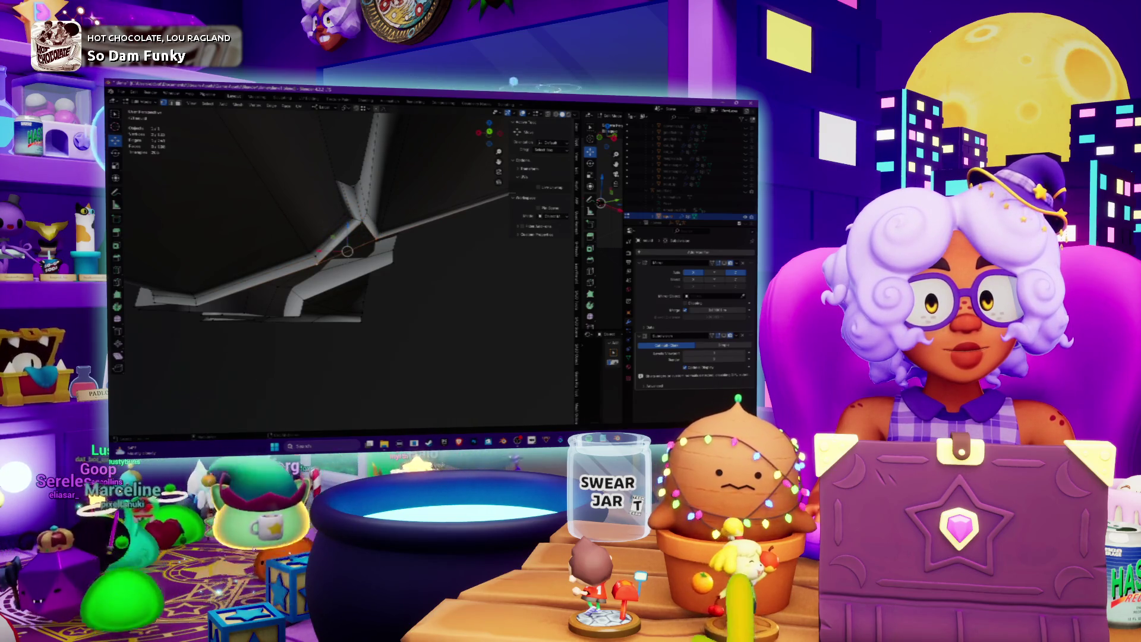
middle_drag(327, 229, 315, 241)
middle_drag(281, 293, 283, 313)
middle_drag(341, 264, 315, 238)
mouse_move(406, 190)
middle_down()
mouse_move(420, 282)
mouse_move(401, 258)
mouse_move(386, 261)
mouse_move(410, 279)
mouse_move(399, 320)
middle_up()
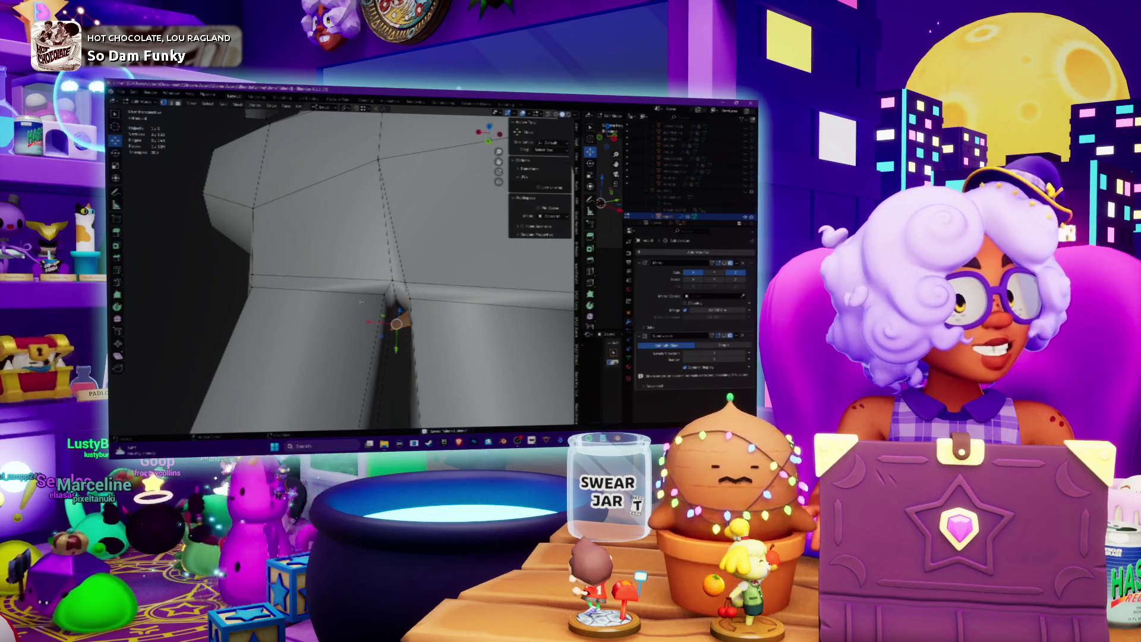
mouse_move(360, 302)
middle_down()
mouse_move(321, 244)
mouse_move(269, 211)
middle_up()
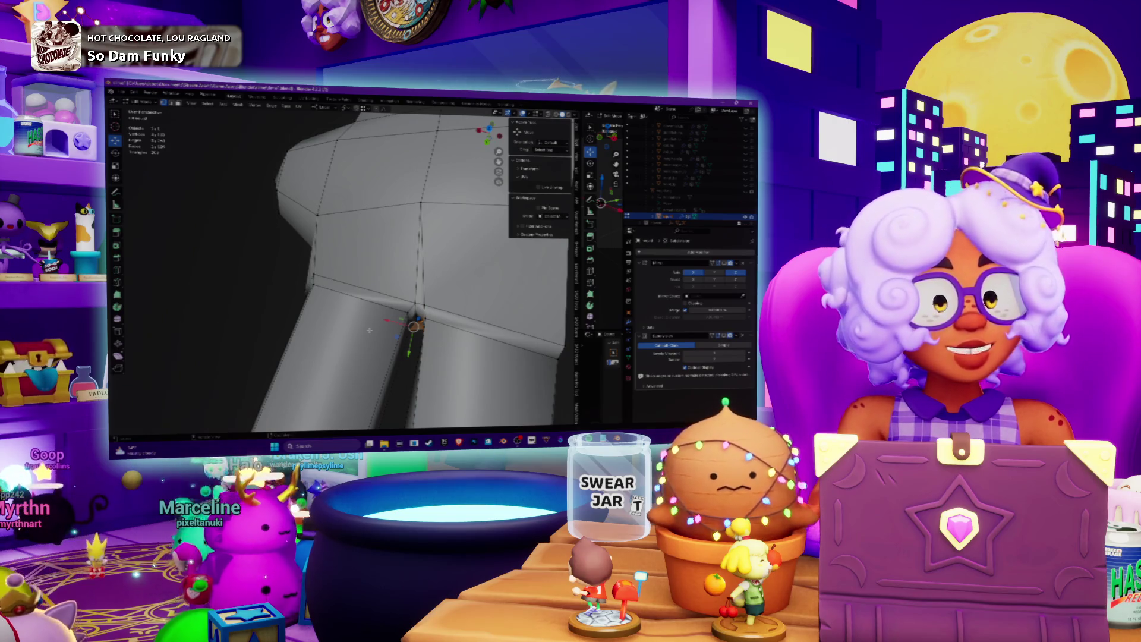
mouse_move(369, 330)
shift+middle_down()
mouse_move(261, 297)
mouse_move(342, 244)
mouse_move(369, 344)
shift+middle_up()
Slide the selected joint vertex along its edges, then reselect the arm and re-enter Edit Mode
right_click(369, 345)
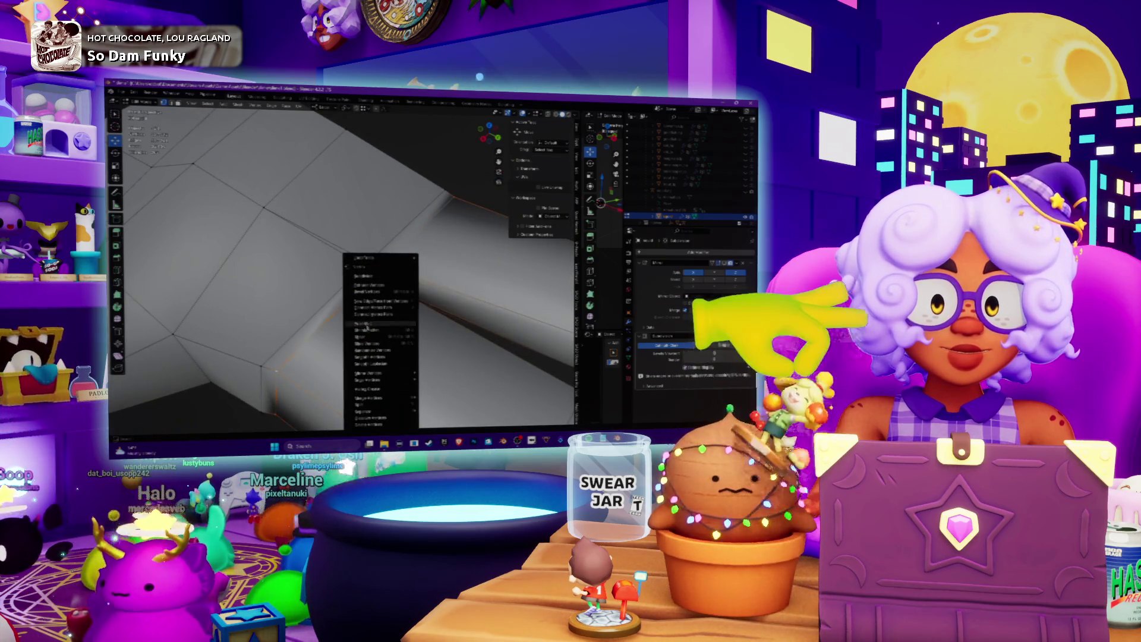
click(368, 345)
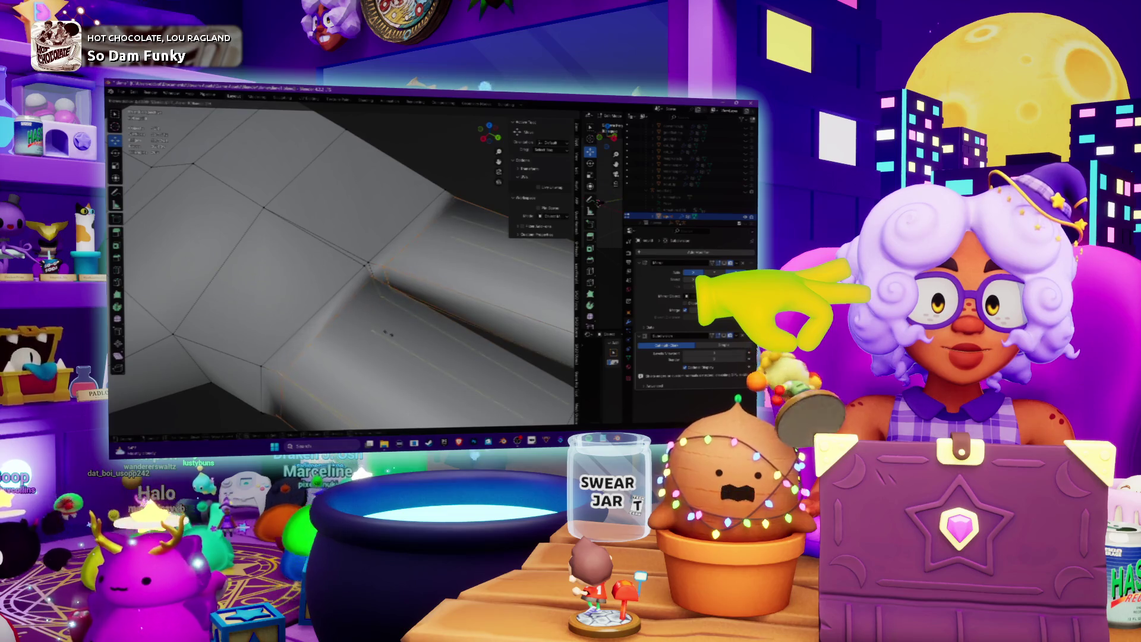
click(387, 334)
key(Tab)
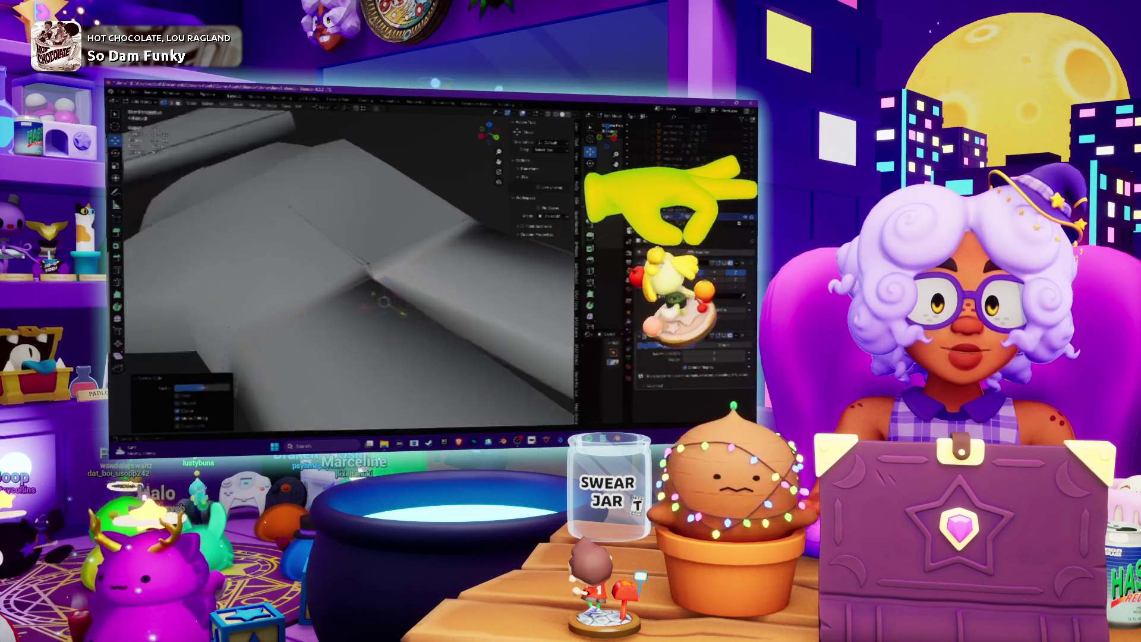
click(683, 217)
middle_drag(336, 244, 297, 237)
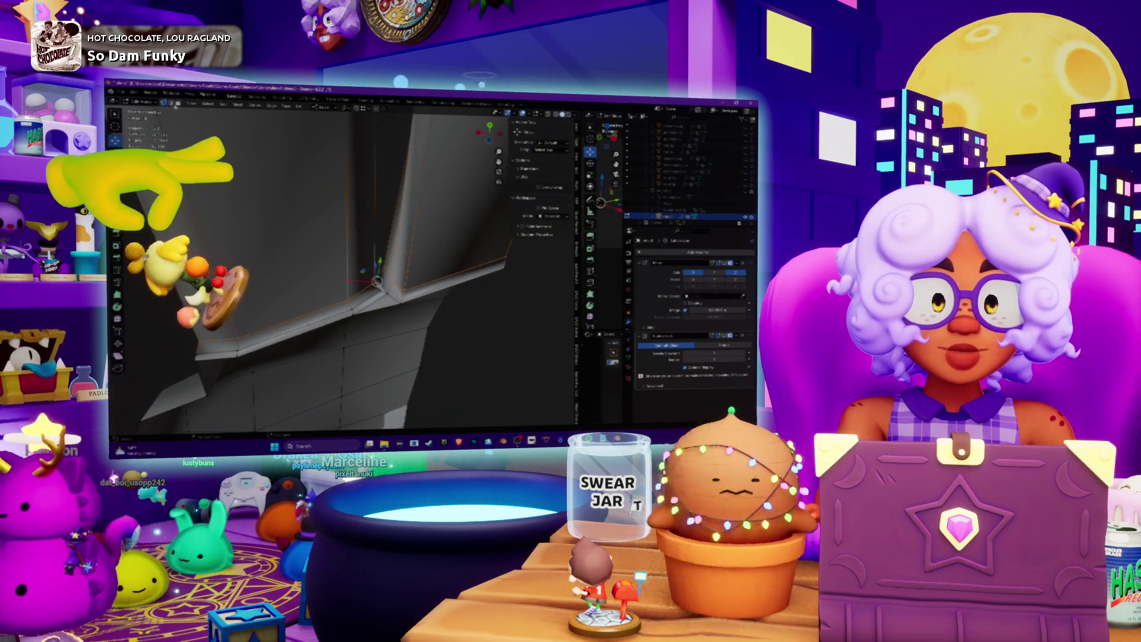
key(Tab)
Edge Slide the selected joint edges along the arm's bend and inspect the result
right_click(436, 283)
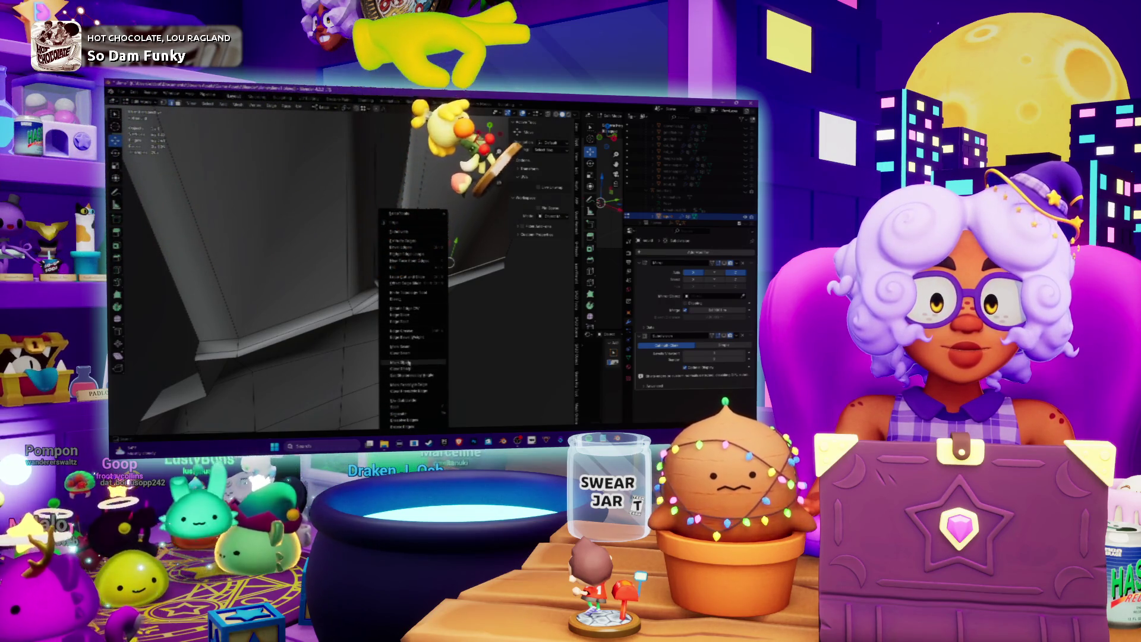
click(409, 362)
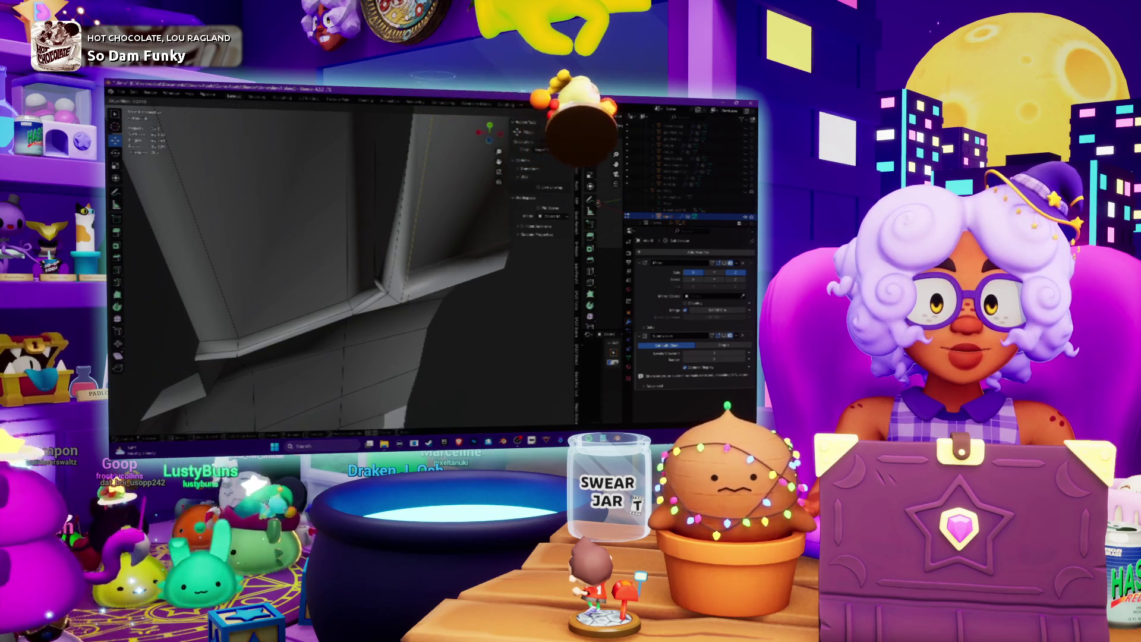
mouse_move(356, 267)
middle_down()
mouse_move(393, 256)
mouse_move(386, 246)
middle_up()
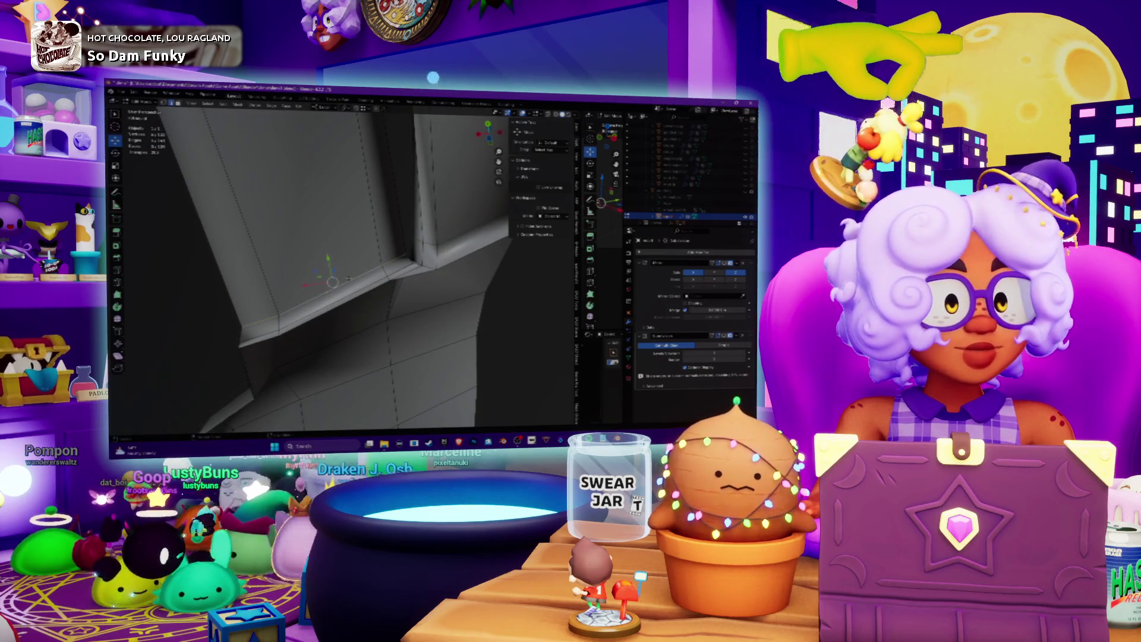
right_click(349, 279)
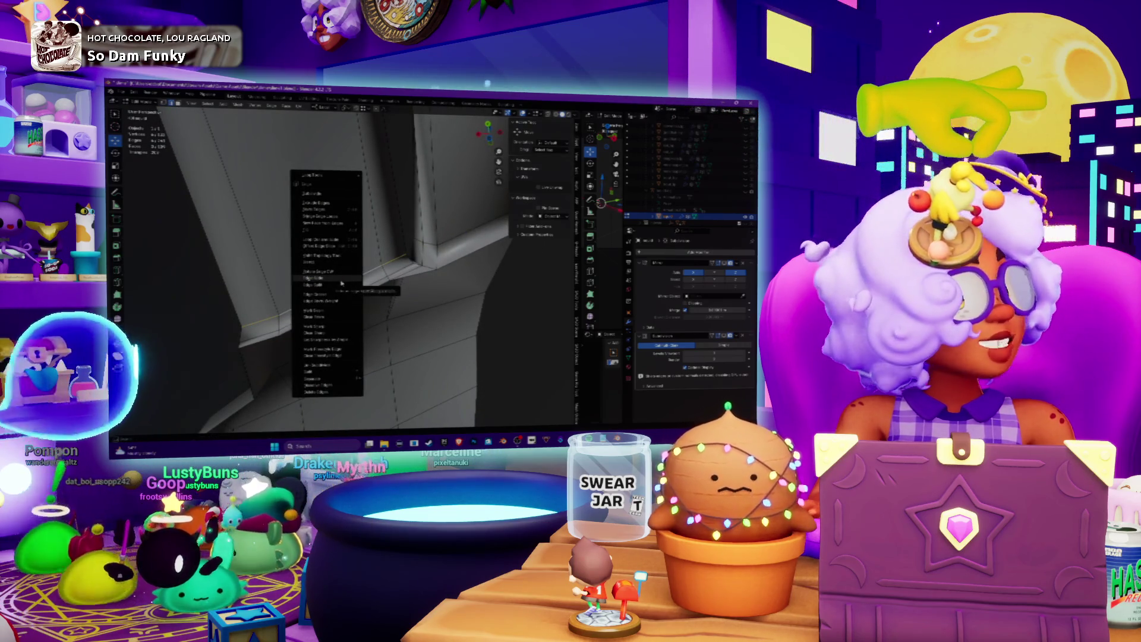
click(342, 283)
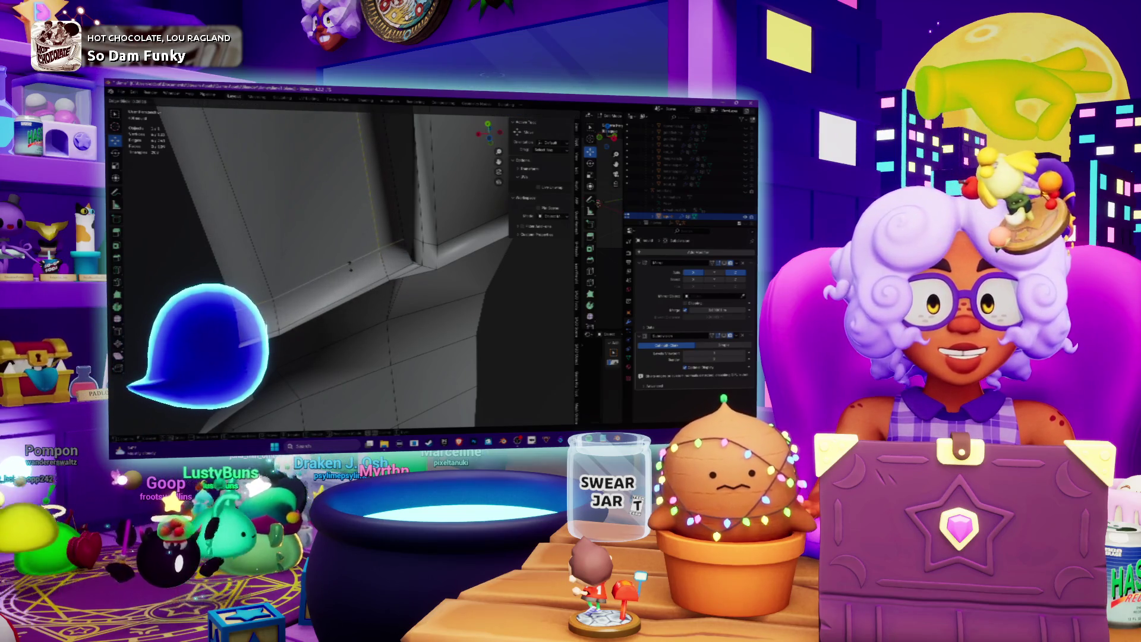
mouse_move(350, 265)
middle_down()
mouse_move(386, 246)
mouse_move(339, 311)
middle_up()
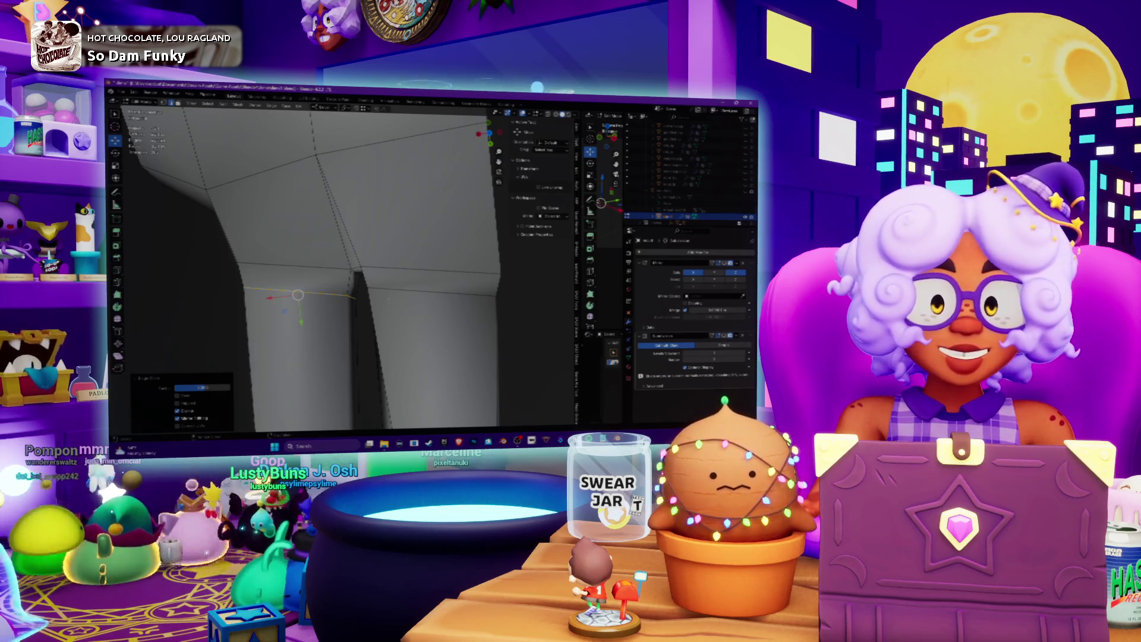
Edge Slide the selected edges at the wrist joint
mouse_move(387, 295)
middle_down()
mouse_move(384, 255)
mouse_move(375, 279)
middle_up()
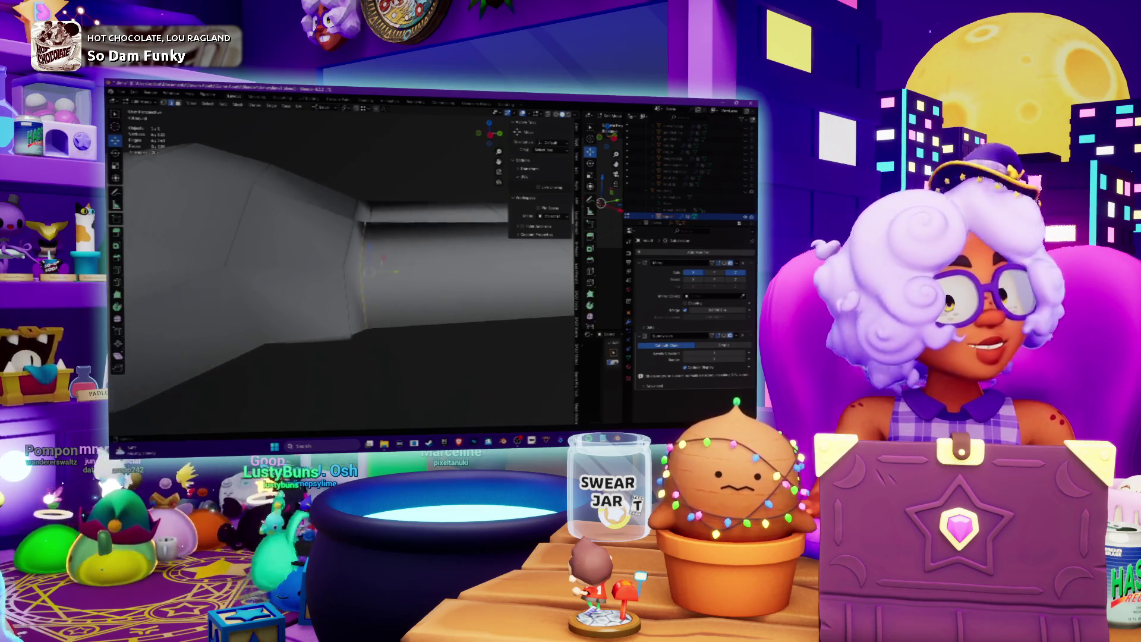
right_click(368, 249)
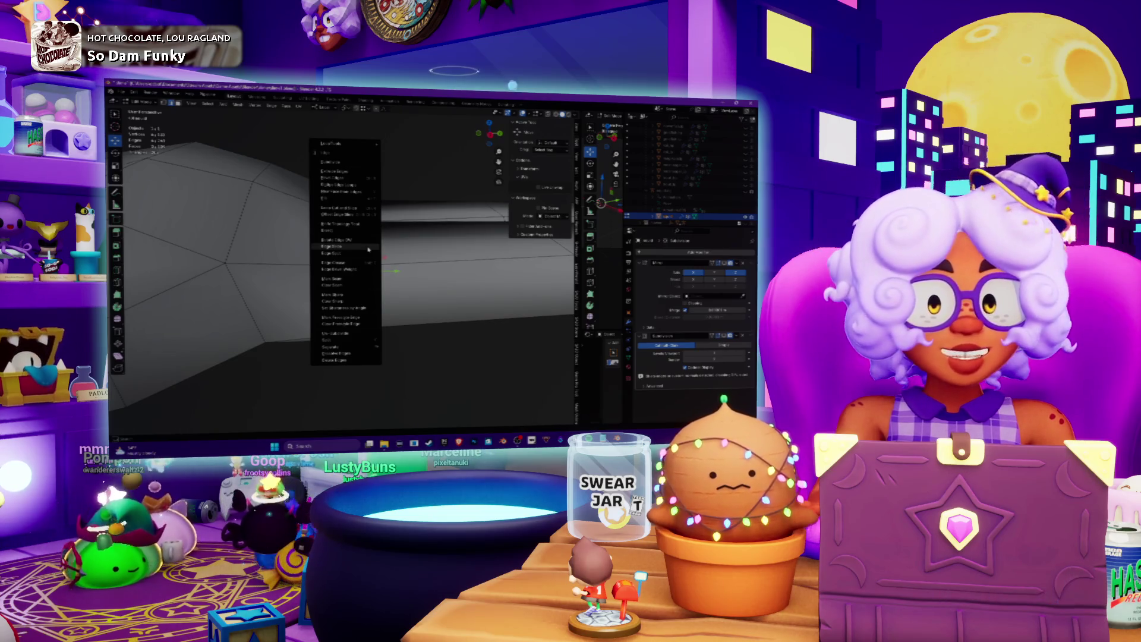
click(368, 249)
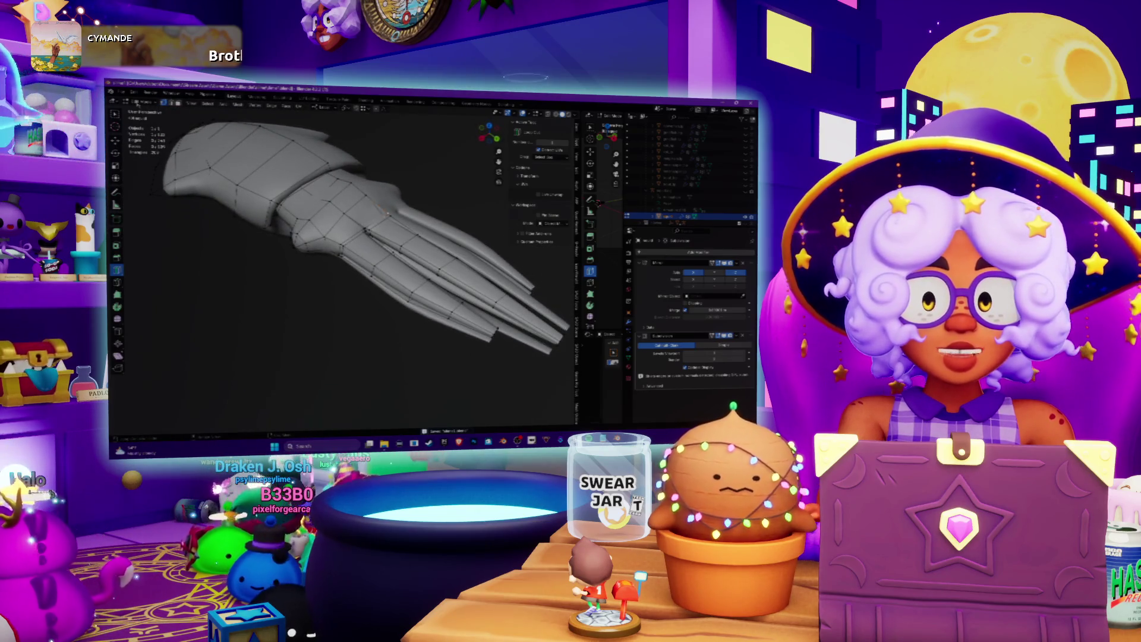
Return to Object Mode, rotate the smoothed hand slightly, and bring Spotify to the front
key(Tab)
key(r)
click(206, 233)
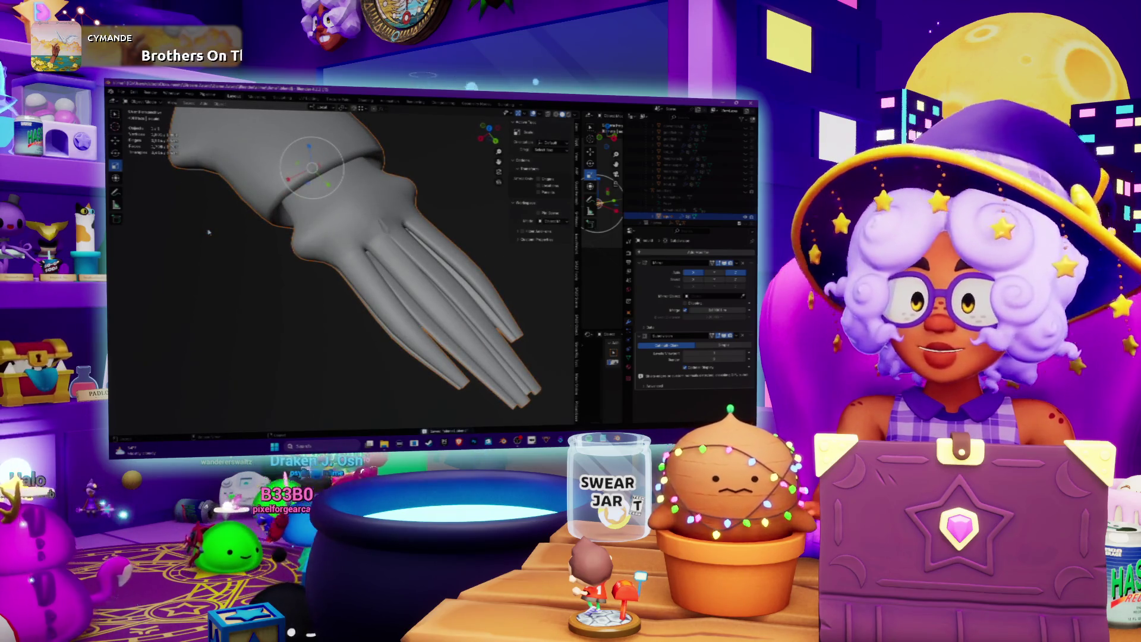
click(474, 441)
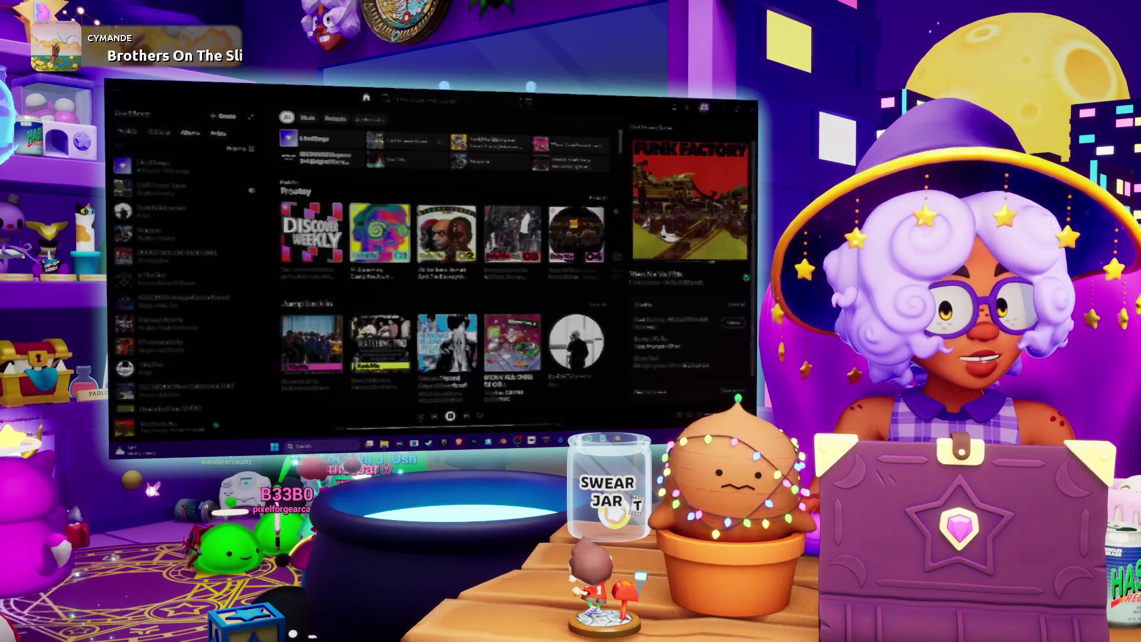